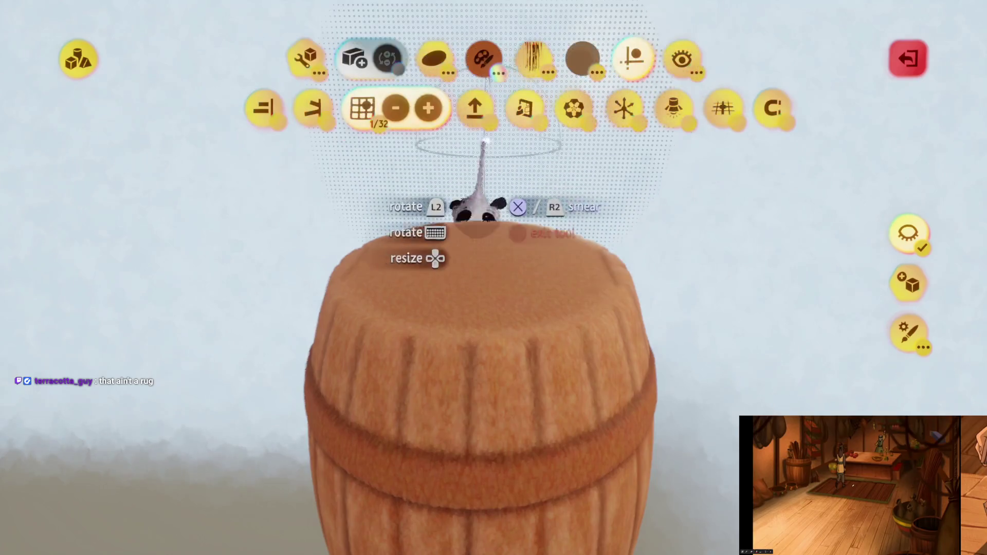
Stamp a subtractive sphere into the barrel's top to carve an open hollow
{"action": "left_click", "coordinate": [304, 53]}
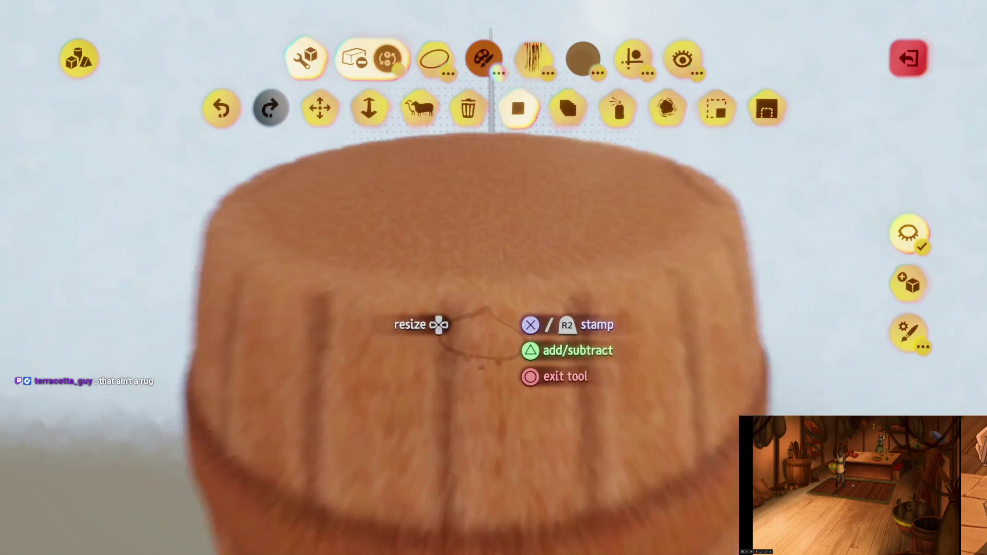
{"action": "left_click", "coordinate": [635, 57]}
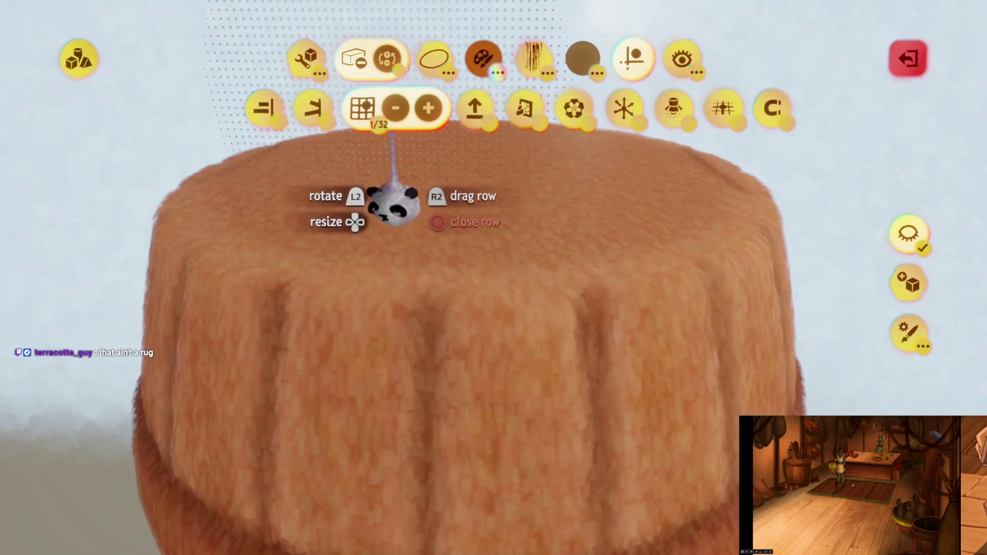
{"action": "key", "text": "Escape"}
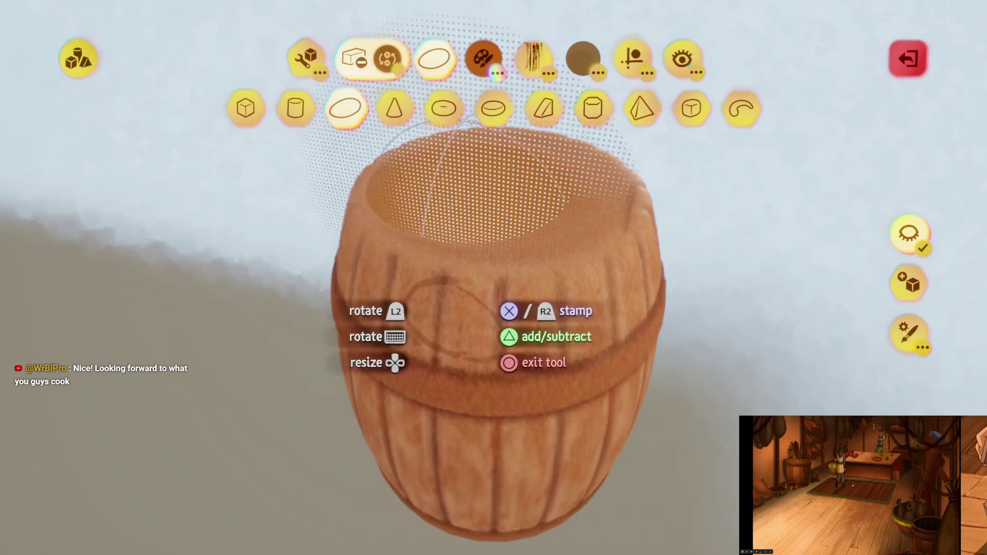
{"action": "key", "text": "c"}
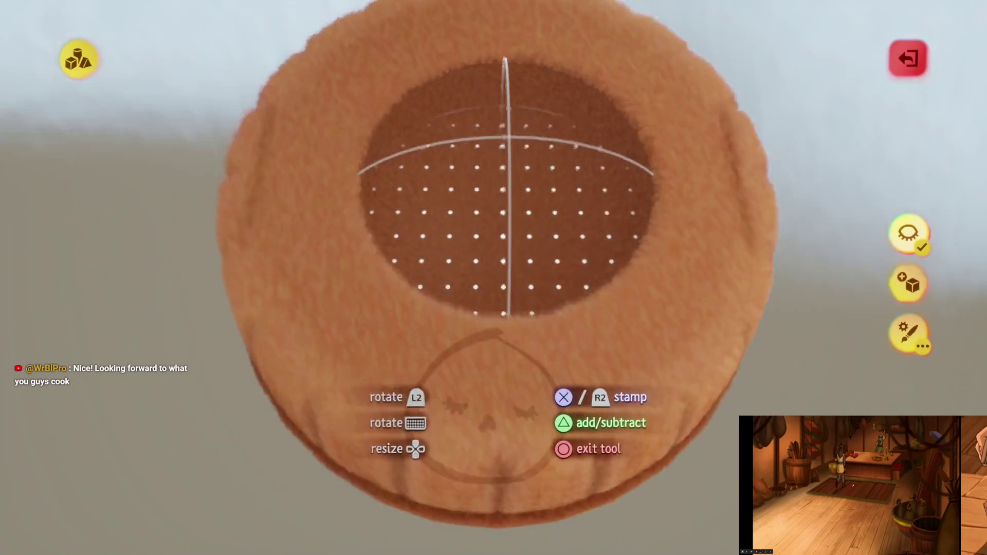
{"action": "key", "text": "Escape"}
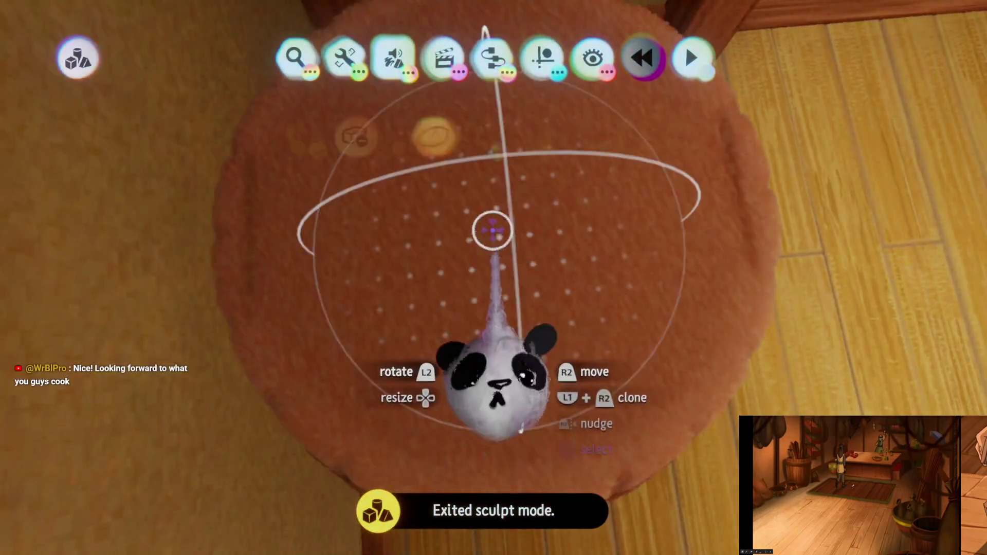
{"action": "left_click", "coordinate": [495, 363]}
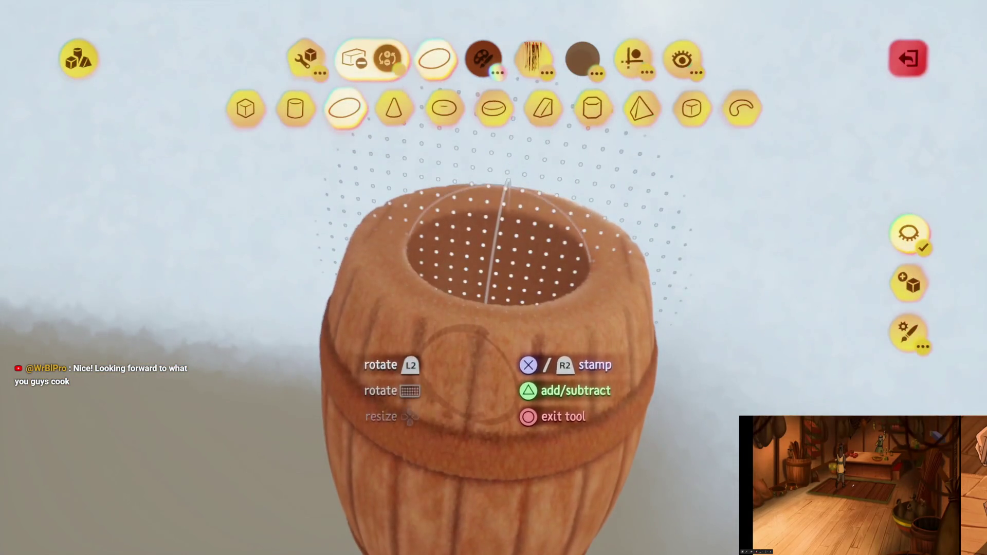
Stamp a looser, deeper subtractive cut-out into the barrel's hollow, giving a fuzzy interior
{"action": "left_click", "coordinate": [498, 247]}
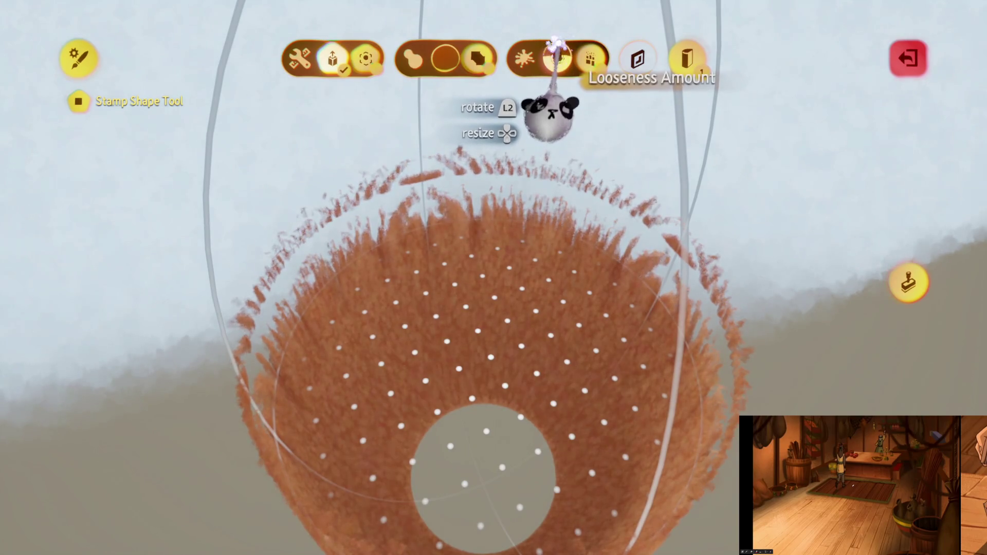
{"action": "key", "text": "Escape"}
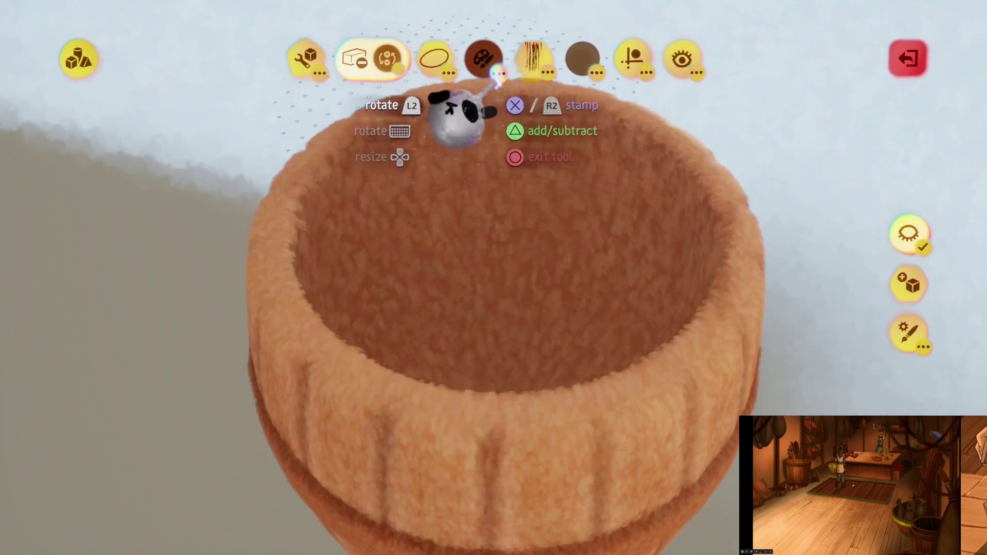
Stamp another subtractive cylinder to deepen the hollow toward the barrel's base
{"action": "left_click", "coordinate": [433, 61]}
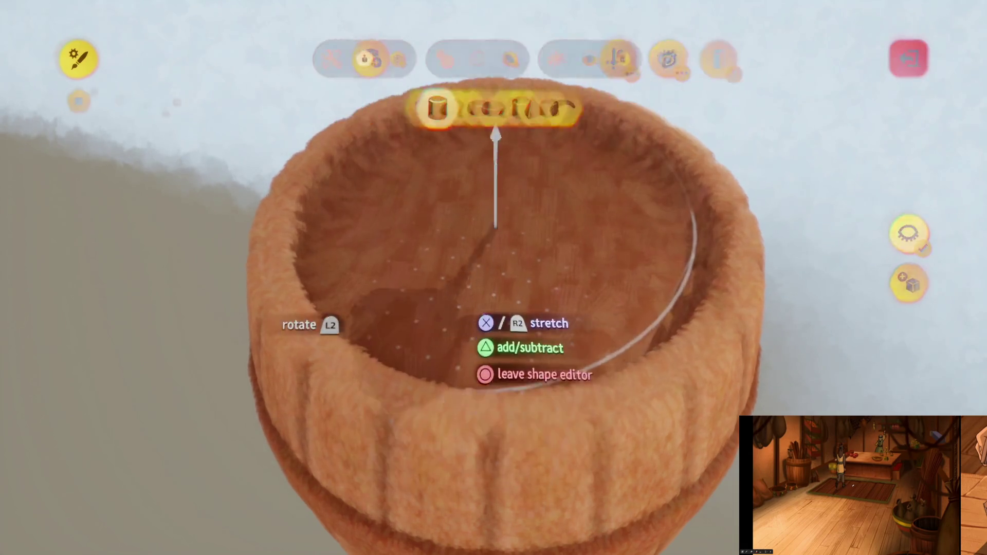
{"action": "key", "text": "Escape"}
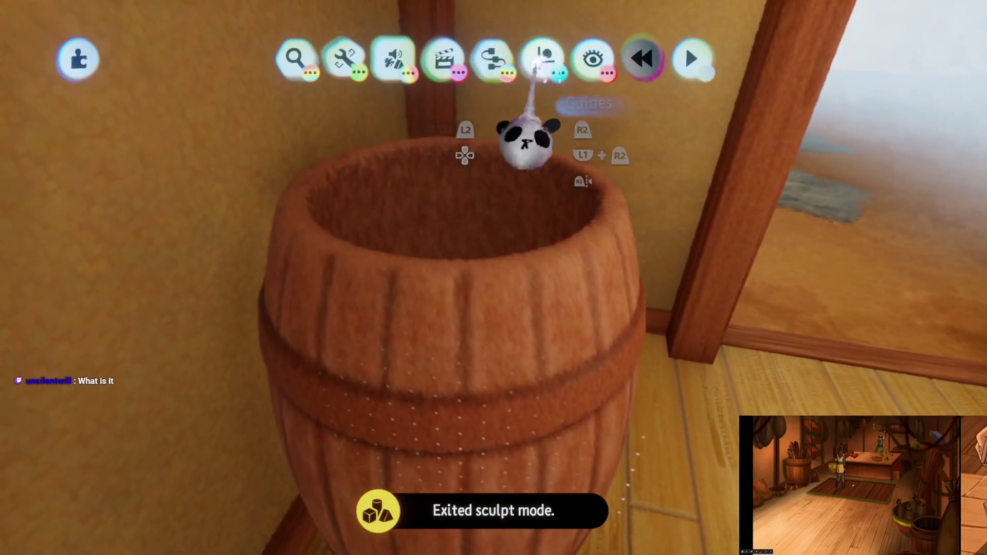
Stamp a small subtractive notch on the rim and clone it around the barrel's top edge
{"action": "left_click", "coordinate": [542, 57]}
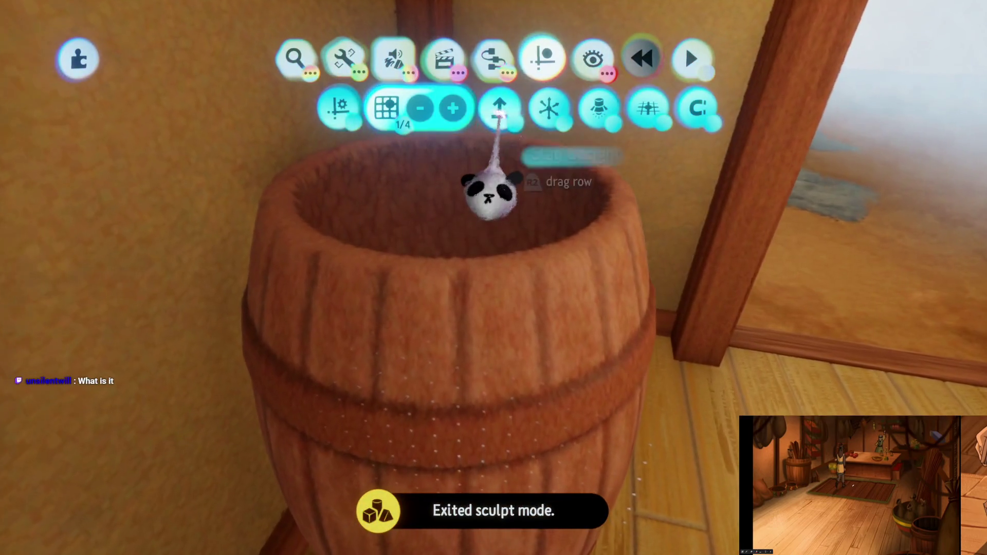
{"action": "left_click", "coordinate": [452, 302]}
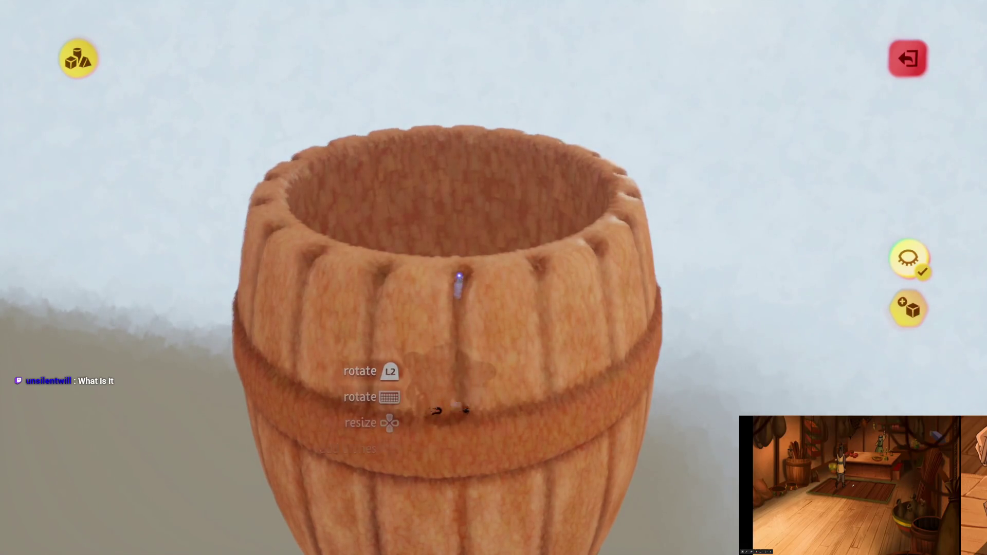
{"action": "mouse_move", "coordinate": [459, 278]}
{"action": "left_mouse_down"}
{"action": "mouse_move", "coordinate": [502, 286]}
{"action": "mouse_move", "coordinate": [519, 204]}
{"action": "left_mouse_up"}
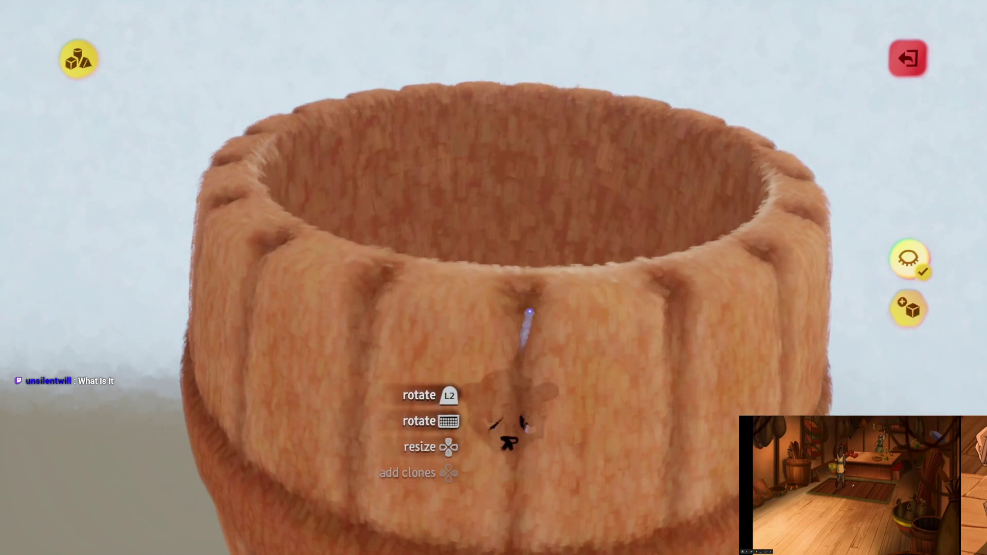
{"action": "scroll", "coordinate": [508, 442], "scroll_direction": "up", "scroll_amount": 2}
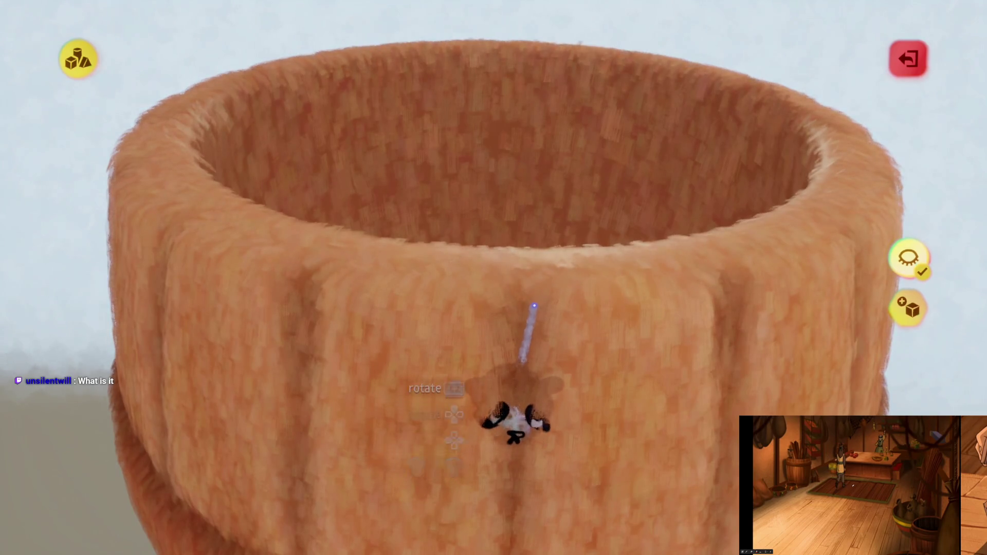
{"action": "scroll", "coordinate": [535, 308], "scroll_direction": "down", "scroll_amount": 5}
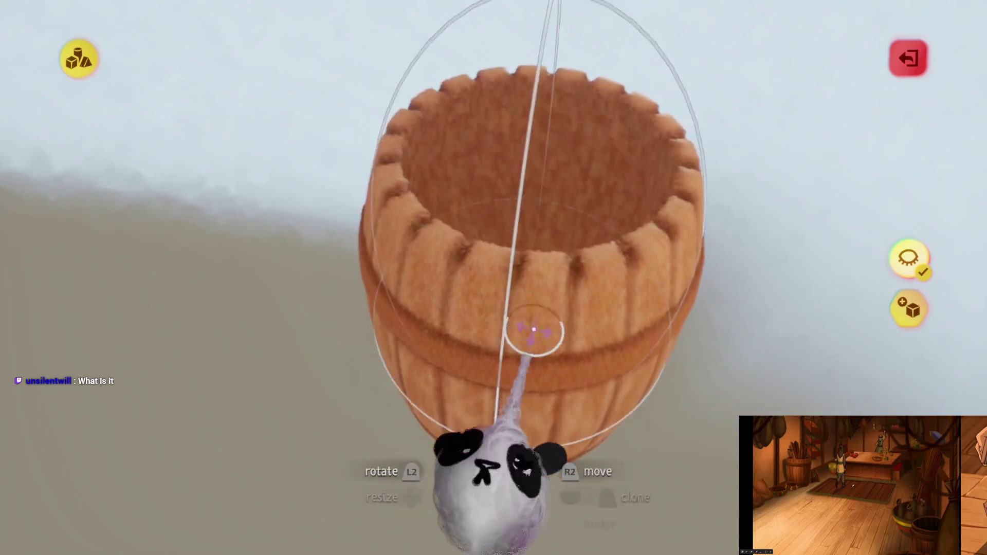
{"action": "scroll", "coordinate": [535, 329], "scroll_direction": "down", "scroll_amount": 2}
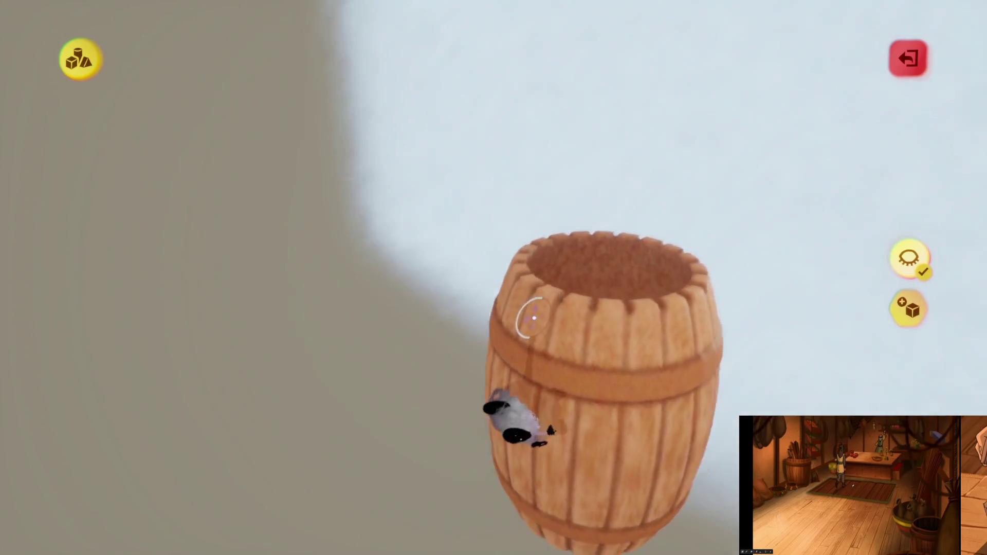
{"action": "scroll", "coordinate": [533, 316], "scroll_direction": "up", "scroll_amount": 4}
{"action": "scroll", "coordinate": [532, 316], "scroll_direction": "up", "scroll_amount": 4}
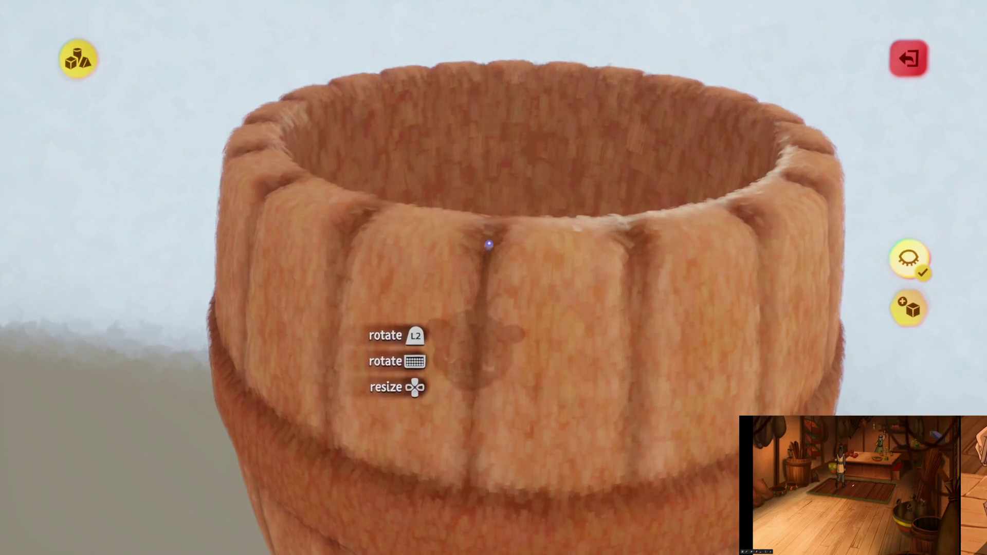
{"action": "scroll", "coordinate": [489, 245], "scroll_direction": "down", "scroll_amount": 5}
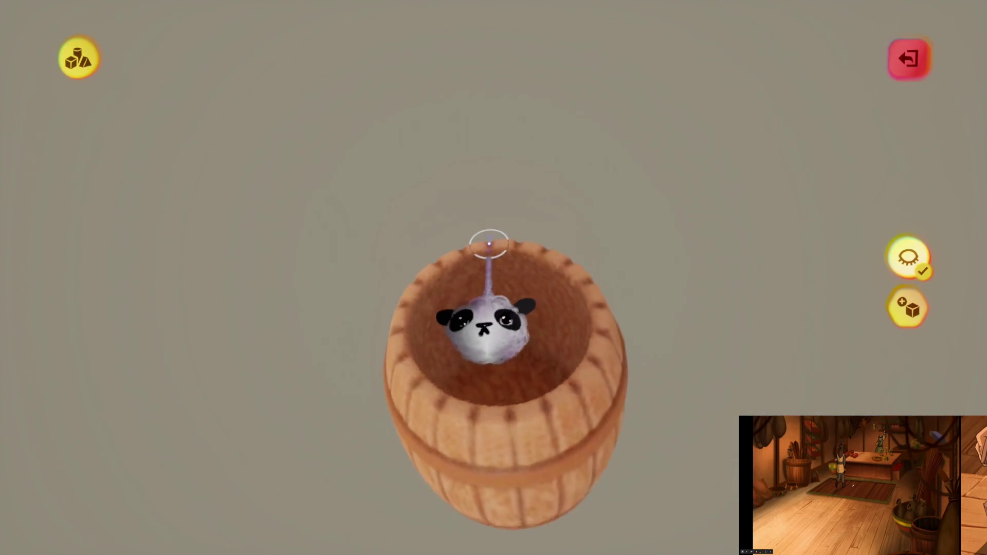
{"action": "scroll", "coordinate": [488, 245], "scroll_direction": "up", "scroll_amount": 5}
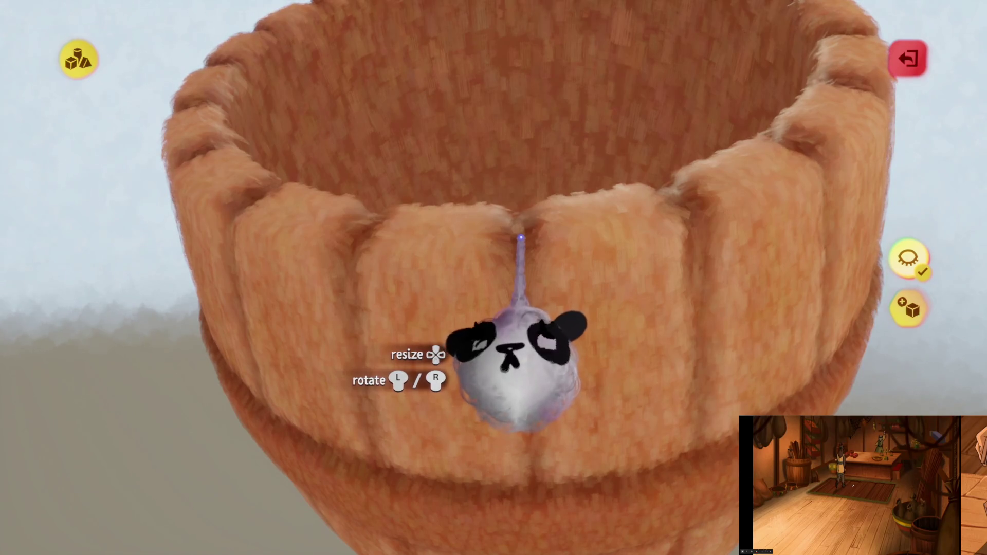
{"action": "scroll", "coordinate": [520, 238], "scroll_direction": "down", "scroll_amount": 5}
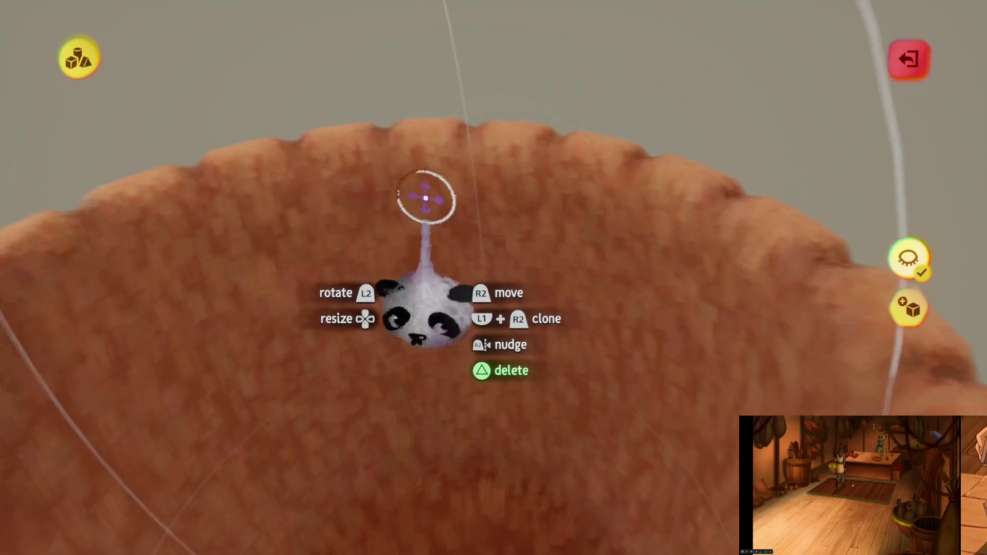
Choose the curve stamp shape and raise the radial symmetry count to 20
{"action": "left_click", "coordinate": [517, 339]}
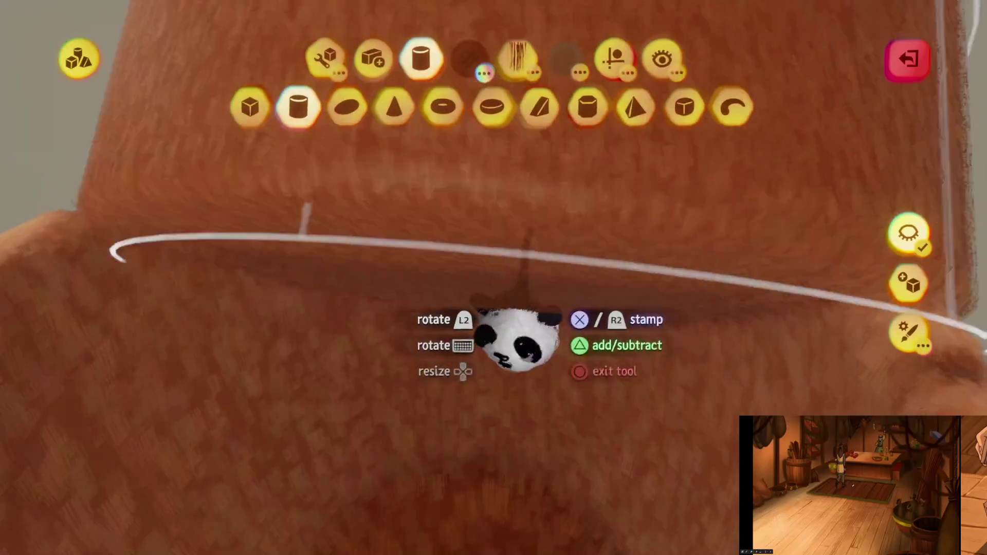
{"action": "scroll", "coordinate": [516, 339], "scroll_direction": "down", "scroll_amount": 5}
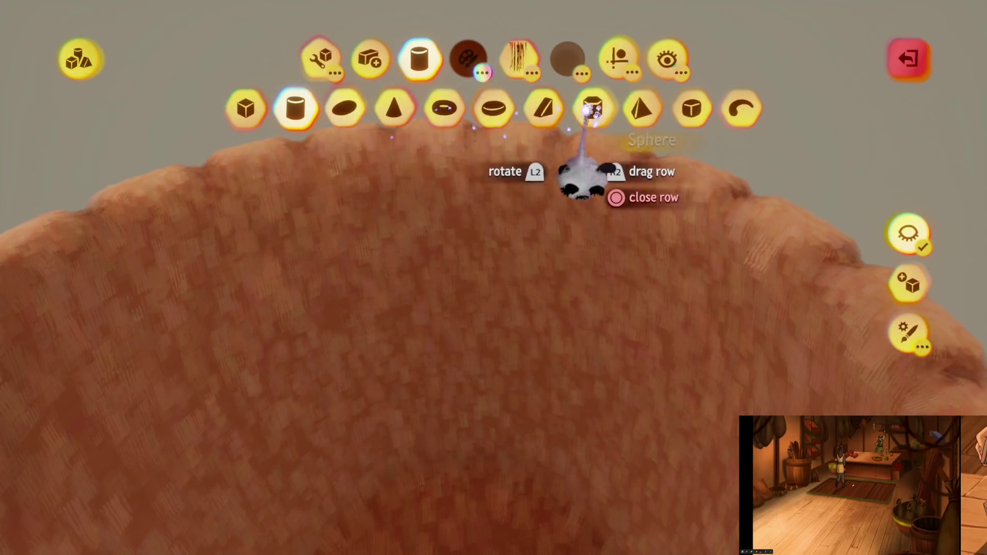
{"action": "left_click", "coordinate": [751, 119]}
{"action": "left_click", "coordinate": [619, 58]}
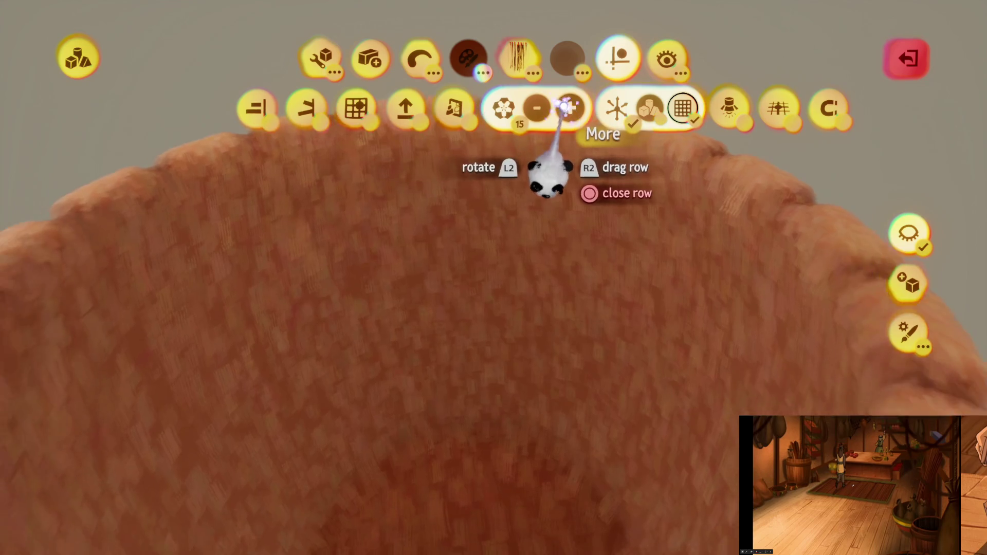
{"action": "left_click", "coordinate": [568, 108]}
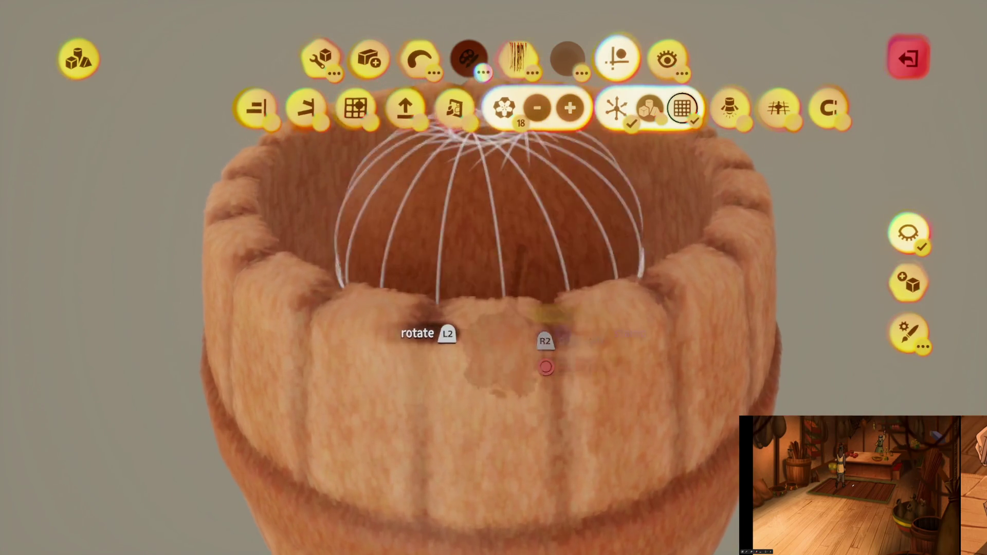
{"action": "mouse_move", "coordinate": [496, 282]}
{"action": "left_mouse_down"}
{"action": "mouse_move", "coordinate": [503, 329]}
{"action": "mouse_move", "coordinate": [437, 311]}
{"action": "mouse_move", "coordinate": [501, 352]}
{"action": "mouse_move", "coordinate": [488, 377]}
{"action": "mouse_move", "coordinate": [506, 342]}
{"action": "mouse_move", "coordinate": [540, 353]}
{"action": "mouse_move", "coordinate": [540, 385]}
{"action": "left_mouse_up"}
{"action": "left_click", "coordinate": [298, 116]}
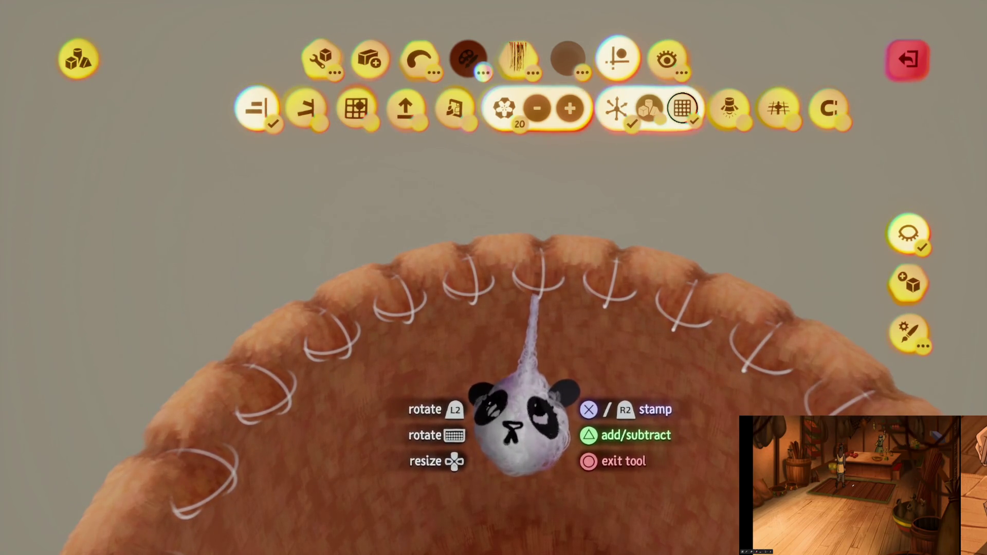
Check the stamp colour in the colour picker, then resume stamping the barrel
{"action": "key", "text": "c"}
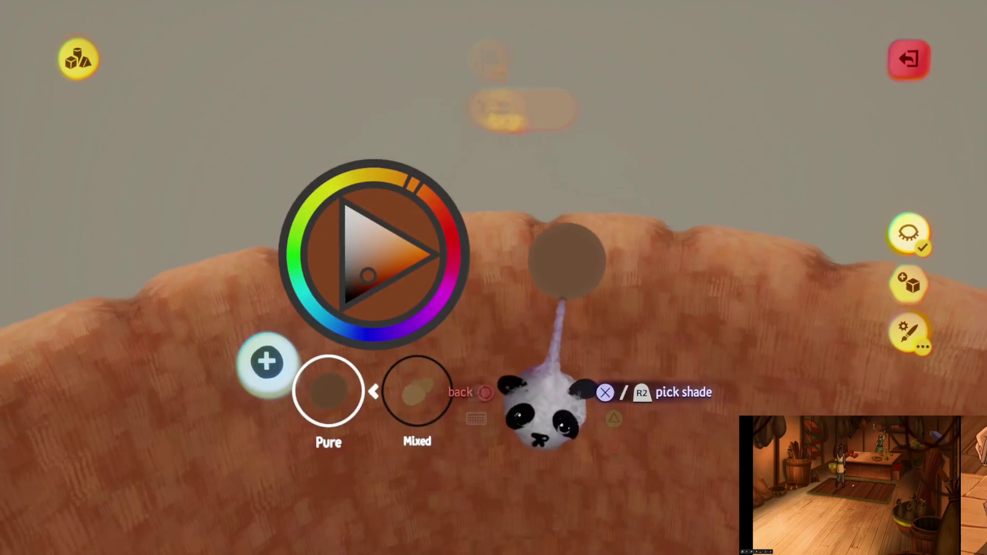
{"action": "key", "text": "Escape"}
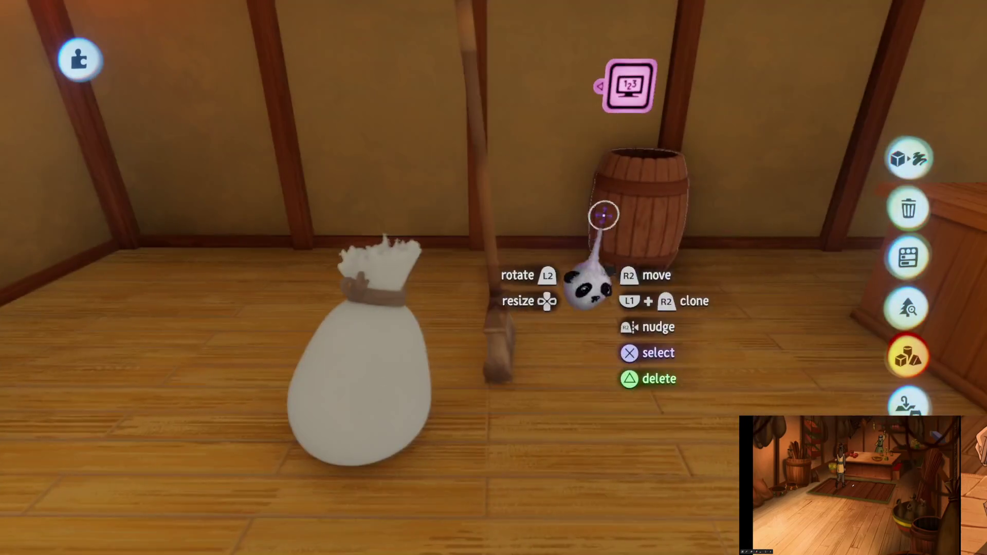
Carry the barrel into the room corner beside the wall beam and exit sculpt mode
{"action": "left_click", "coordinate": [604, 215]}
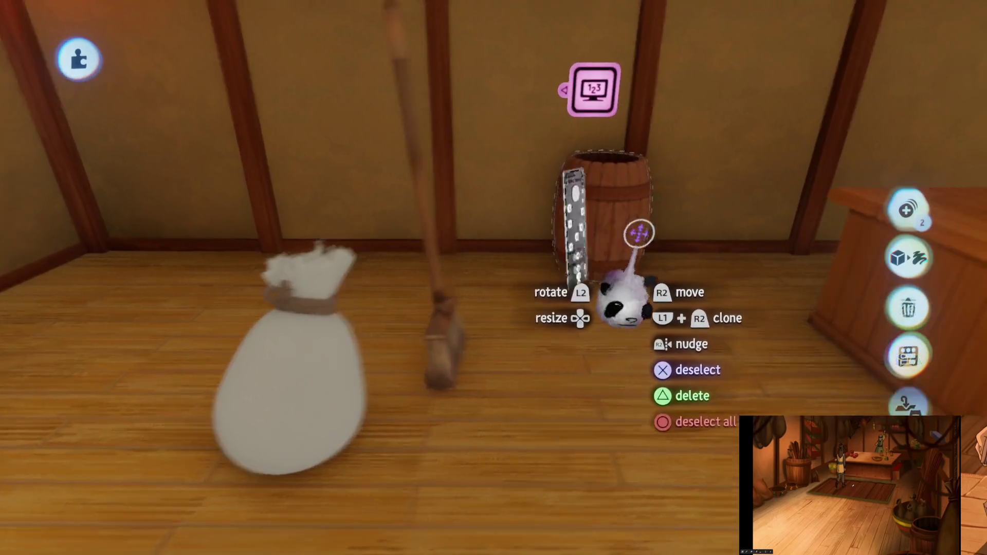
{"action": "mouse_move", "coordinate": [519, 221]}
{"action": "left_mouse_down"}
{"action": "mouse_move", "coordinate": [467, 370]}
{"action": "mouse_move", "coordinate": [529, 309]}
{"action": "mouse_move", "coordinate": [547, 337]}
{"action": "left_mouse_up"}
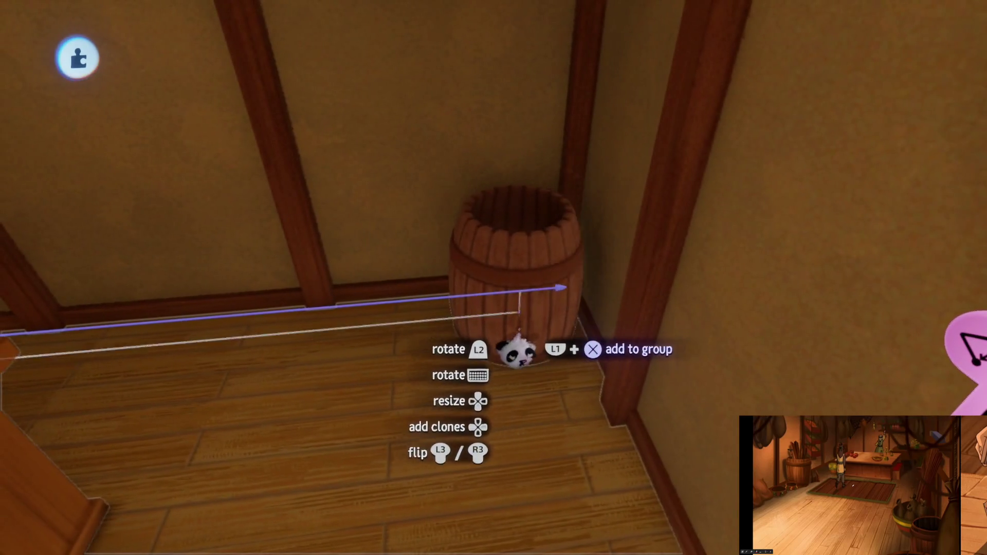
{"action": "left_click_drag", "start_coordinate": [520, 298], "coordinate": [533, 313]}
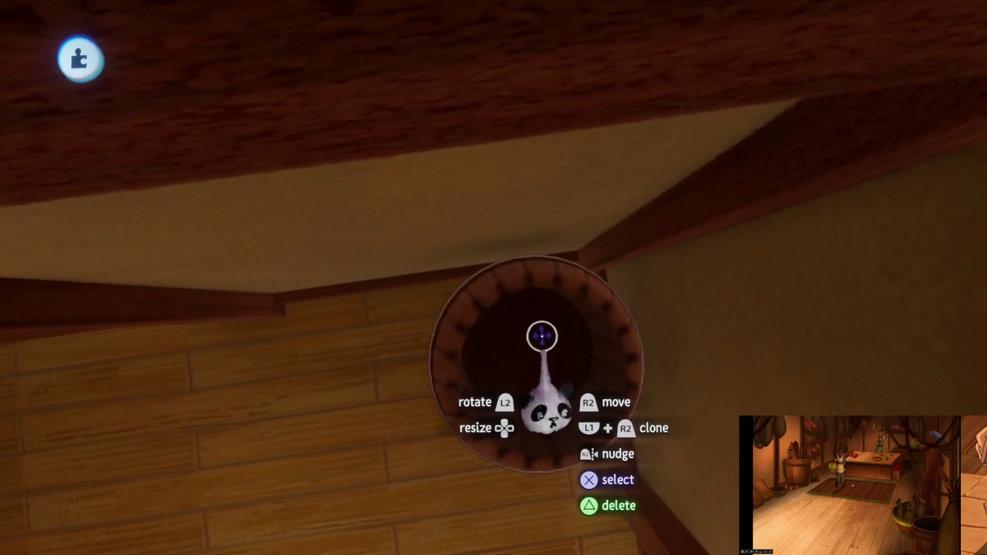
{"action": "mouse_move", "coordinate": [552, 343]}
{"action": "left_mouse_down"}
{"action": "mouse_move", "coordinate": [546, 297]}
{"action": "mouse_move", "coordinate": [534, 294]}
{"action": "mouse_move", "coordinate": [591, 221]}
{"action": "mouse_move", "coordinate": [502, 357]}
{"action": "mouse_move", "coordinate": [522, 328]}
{"action": "mouse_move", "coordinate": [536, 338]}
{"action": "mouse_move", "coordinate": [523, 339]}
{"action": "mouse_move", "coordinate": [526, 282]}
{"action": "mouse_move", "coordinate": [505, 199]}
{"action": "mouse_move", "coordinate": [493, 277]}
{"action": "mouse_move", "coordinate": [524, 319]}
{"action": "mouse_move", "coordinate": [507, 368]}
{"action": "mouse_move", "coordinate": [531, 388]}
{"action": "mouse_move", "coordinate": [511, 370]}
{"action": "mouse_move", "coordinate": [520, 341]}
{"action": "mouse_move", "coordinate": [520, 357]}
{"action": "mouse_move", "coordinate": [509, 319]}
{"action": "mouse_move", "coordinate": [514, 336]}
{"action": "mouse_move", "coordinate": [498, 331]}
{"action": "mouse_move", "coordinate": [502, 348]}
{"action": "mouse_move", "coordinate": [537, 335]}
{"action": "mouse_move", "coordinate": [513, 237]}
{"action": "mouse_move", "coordinate": [529, 255]}
{"action": "mouse_move", "coordinate": [524, 248]}
{"action": "mouse_move", "coordinate": [507, 265]}
{"action": "left_mouse_up"}
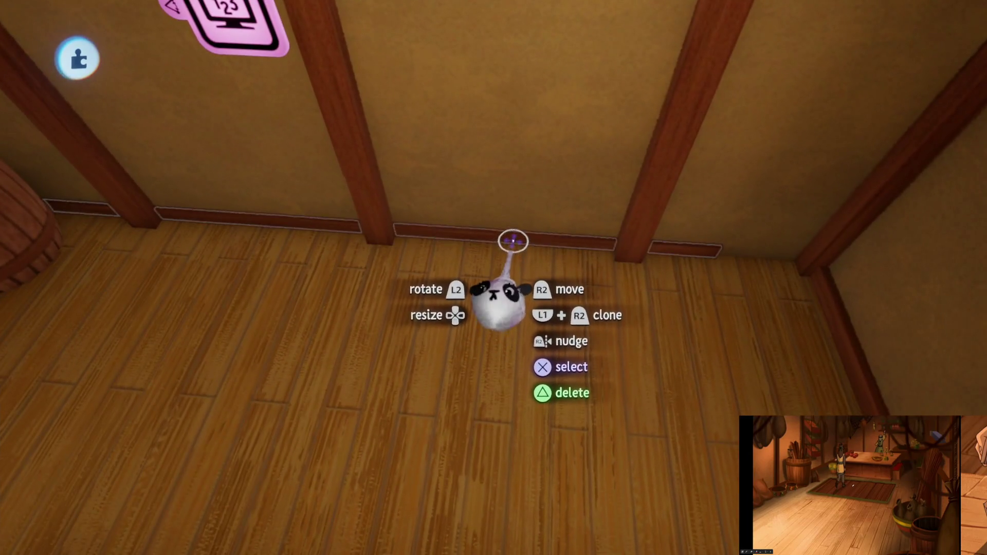
{"action": "key", "text": "Escape"}
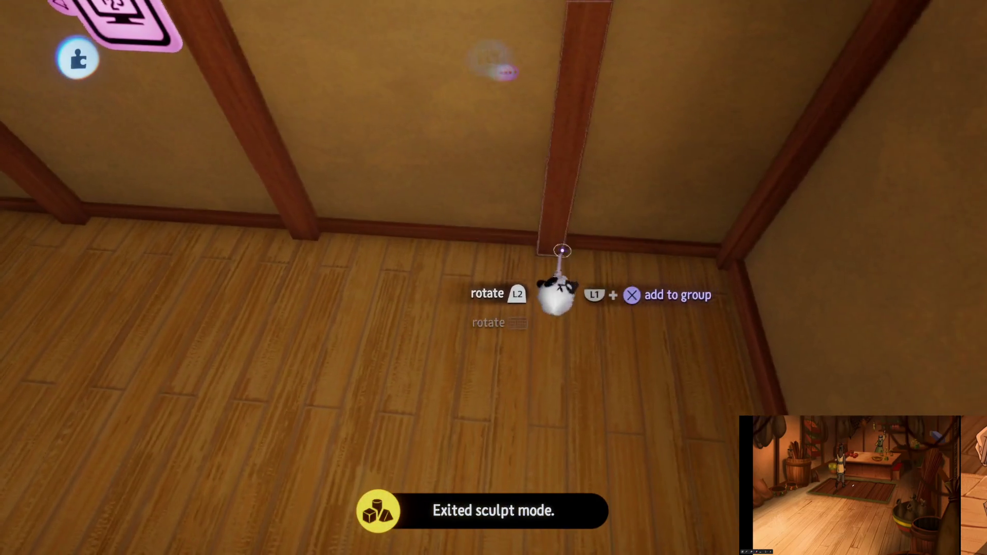
{"action": "mouse_move", "coordinate": [562, 251]}
{"action": "left_mouse_down"}
{"action": "mouse_move", "coordinate": [531, 275]}
{"action": "mouse_move", "coordinate": [506, 334]}
{"action": "mouse_move", "coordinate": [524, 288]}
{"action": "mouse_move", "coordinate": [511, 317]}
{"action": "mouse_move", "coordinate": [563, 300]}
{"action": "mouse_move", "coordinate": [538, 315]}
{"action": "mouse_move", "coordinate": [557, 286]}
{"action": "mouse_move", "coordinate": [531, 325]}
{"action": "mouse_move", "coordinate": [515, 326]}
{"action": "left_mouse_up"}
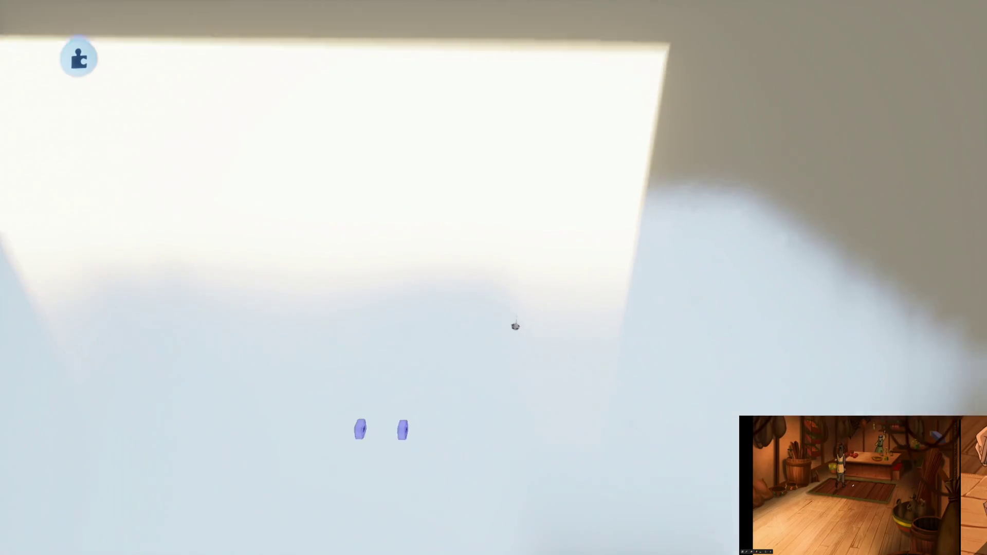
Search My Creations in the stamp gallery for 'Bumi' to list Bumi's Cave and Palace Assets
{"action": "key", "text": "Escape"}
{"action": "left_click", "coordinate": [542, 58]}
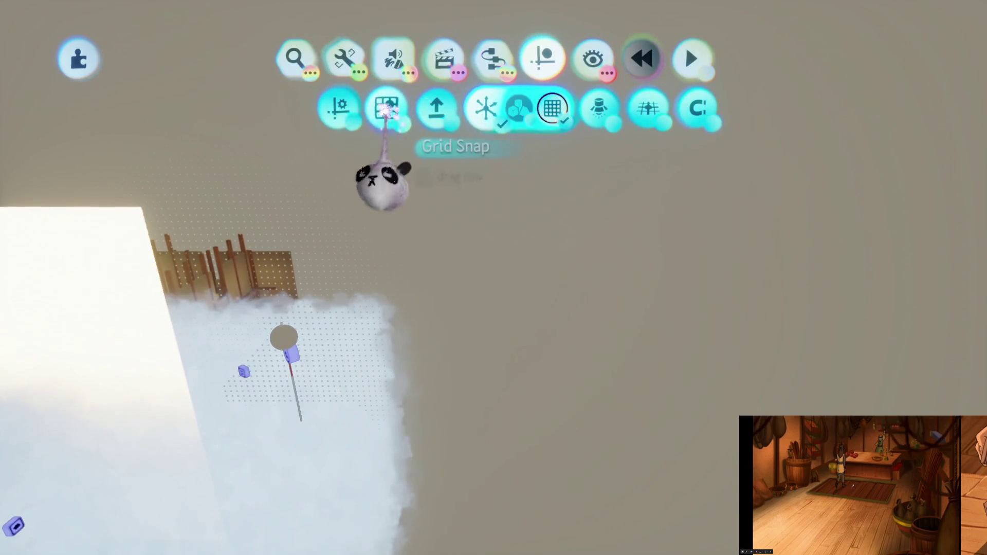
{"action": "key", "text": "s"}
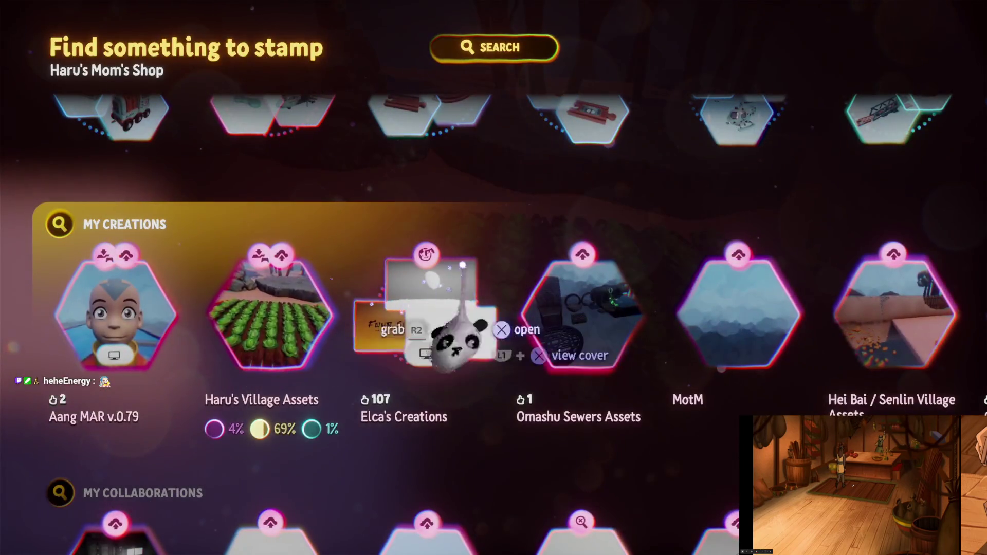
{"action": "scroll", "coordinate": [486, 325], "scroll_direction": "right", "scroll_amount": 4}
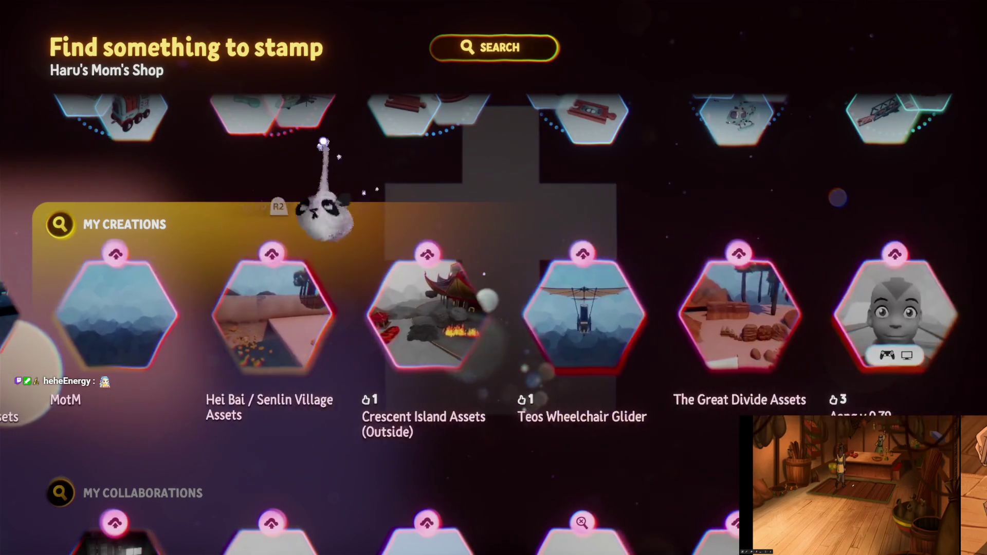
{"action": "key", "text": "Tab"}
{"action": "left_click", "coordinate": [494, 124]}
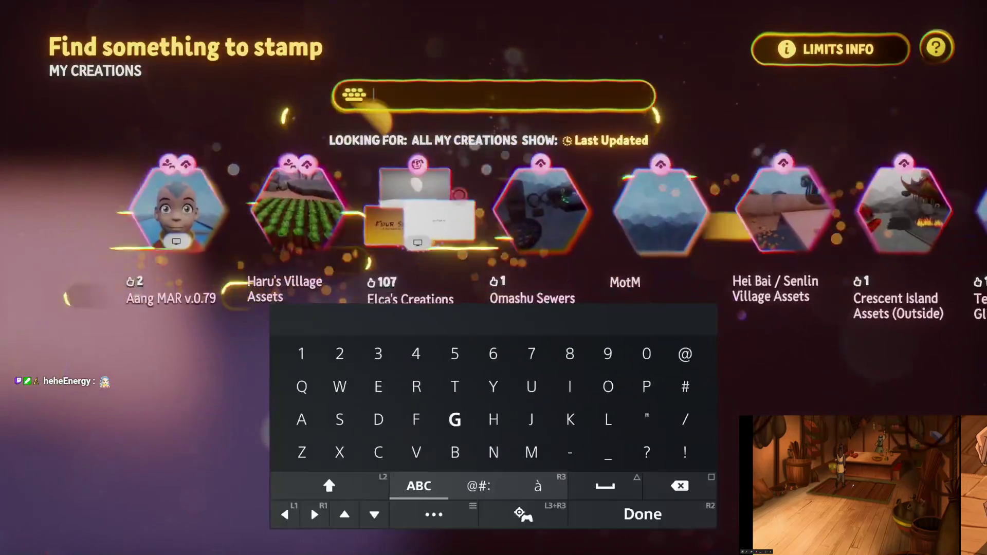
{"action": "type", "text": "Bumi"}
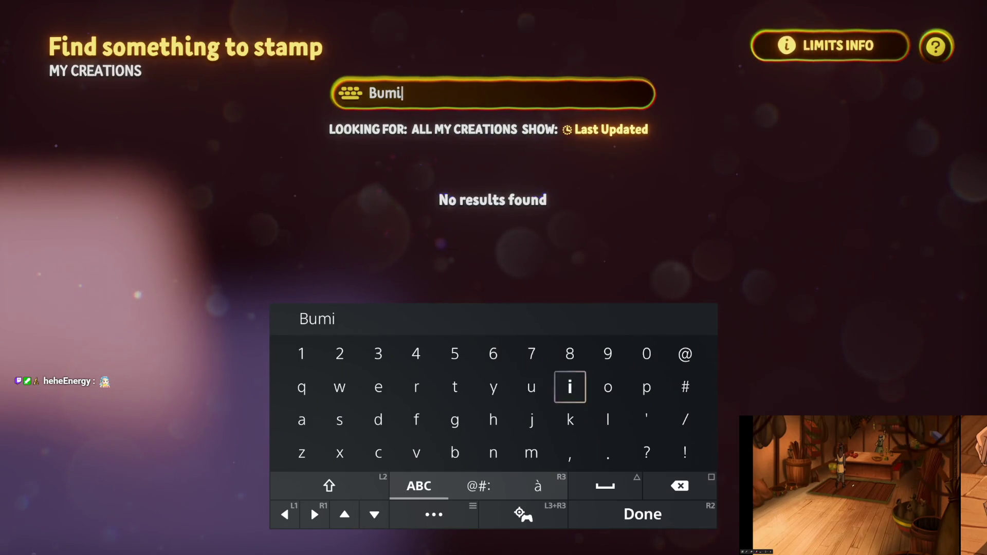
{"action": "key", "text": "Return"}
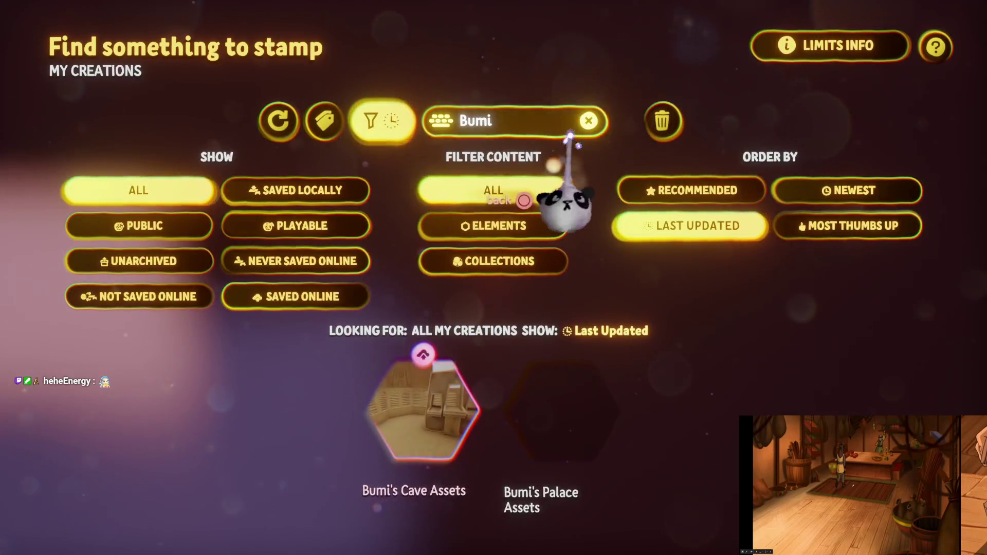
{"action": "key", "text": "Escape"}
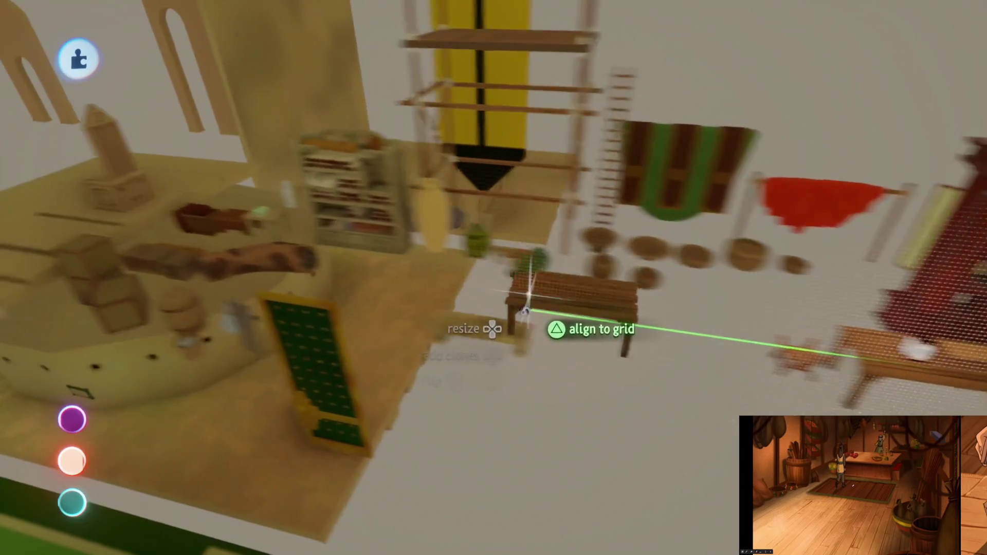
Carry the stamped Bumi bench while flying the camera into the shop room
{"action": "mouse_move", "coordinate": [525, 311]}
{"action": "left_mouse_down"}
{"action": "mouse_move", "coordinate": [514, 327]}
{"action": "mouse_move", "coordinate": [506, 236]}
{"action": "left_mouse_up"}
{"action": "mouse_move", "coordinate": [510, 309]}
{"action": "left_mouse_down"}
{"action": "mouse_move", "coordinate": [458, 278]}
{"action": "mouse_move", "coordinate": [538, 315]}
{"action": "mouse_move", "coordinate": [580, 303]}
{"action": "mouse_move", "coordinate": [641, 342]}
{"action": "mouse_move", "coordinate": [513, 246]}
{"action": "mouse_move", "coordinate": [535, 183]}
{"action": "mouse_move", "coordinate": [550, 282]}
{"action": "mouse_move", "coordinate": [577, 150]}
{"action": "mouse_move", "coordinate": [528, 377]}
{"action": "mouse_move", "coordinate": [551, 351]}
{"action": "mouse_move", "coordinate": [511, 396]}
{"action": "mouse_move", "coordinate": [533, 355]}
{"action": "mouse_move", "coordinate": [568, 346]}
{"action": "mouse_move", "coordinate": [574, 361]}
{"action": "mouse_move", "coordinate": [575, 349]}
{"action": "mouse_move", "coordinate": [469, 408]}
{"action": "mouse_move", "coordinate": [431, 387]}
{"action": "mouse_move", "coordinate": [442, 398]}
{"action": "left_mouse_up"}
Exit sculpt mode and fly around the shelves, hanging herbs and bench for a wide view
{"action": "key", "text": "Escape"}
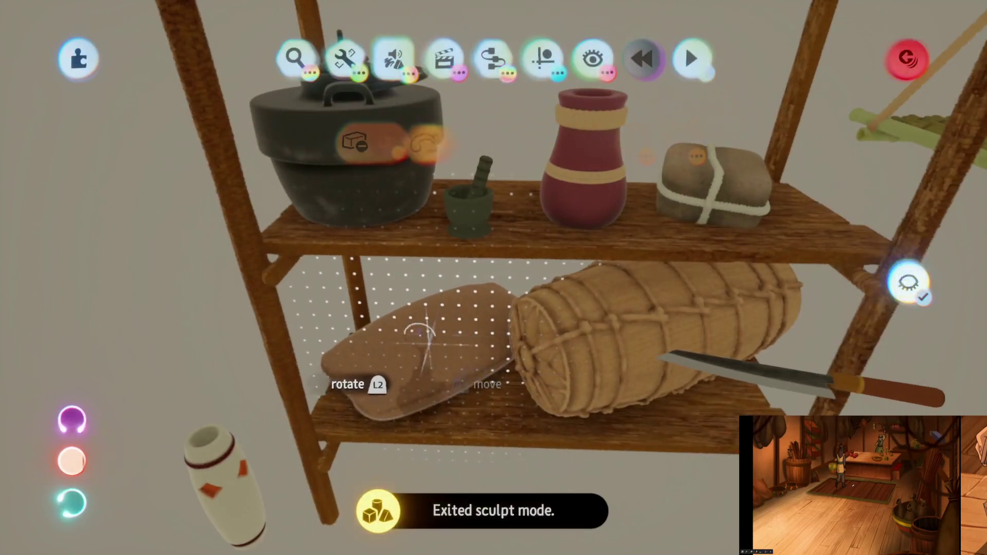
{"action": "mouse_move", "coordinate": [583, 341]}
{"action": "left_mouse_down"}
{"action": "mouse_move", "coordinate": [535, 323]}
{"action": "mouse_move", "coordinate": [535, 346]}
{"action": "mouse_move", "coordinate": [611, 257]}
{"action": "mouse_move", "coordinate": [535, 269]}
{"action": "mouse_move", "coordinate": [539, 285]}
{"action": "left_mouse_up"}
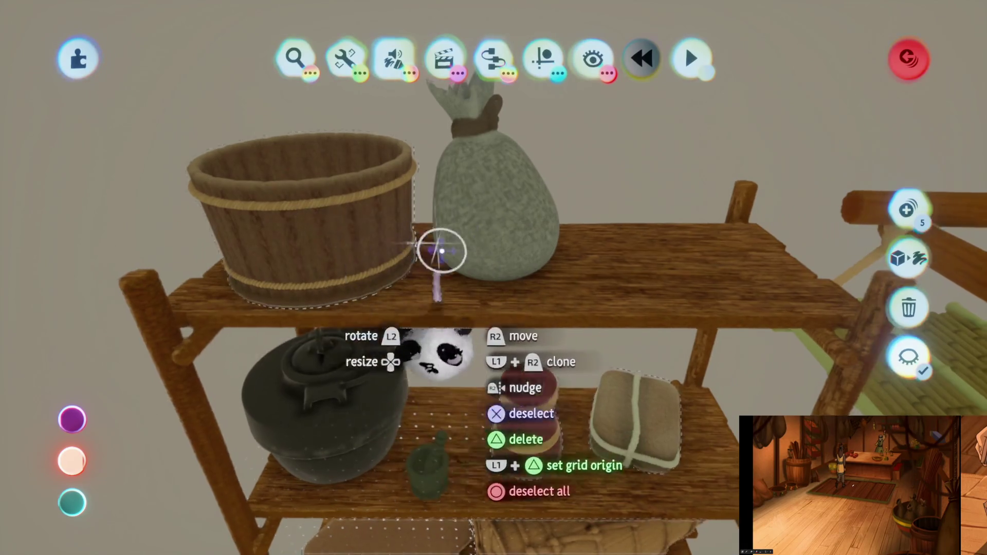
{"action": "mouse_move", "coordinate": [441, 250]}
{"action": "left_mouse_down"}
{"action": "mouse_move", "coordinate": [559, 310]}
{"action": "mouse_move", "coordinate": [548, 353]}
{"action": "mouse_move", "coordinate": [568, 180]}
{"action": "mouse_move", "coordinate": [520, 153]}
{"action": "left_mouse_up"}
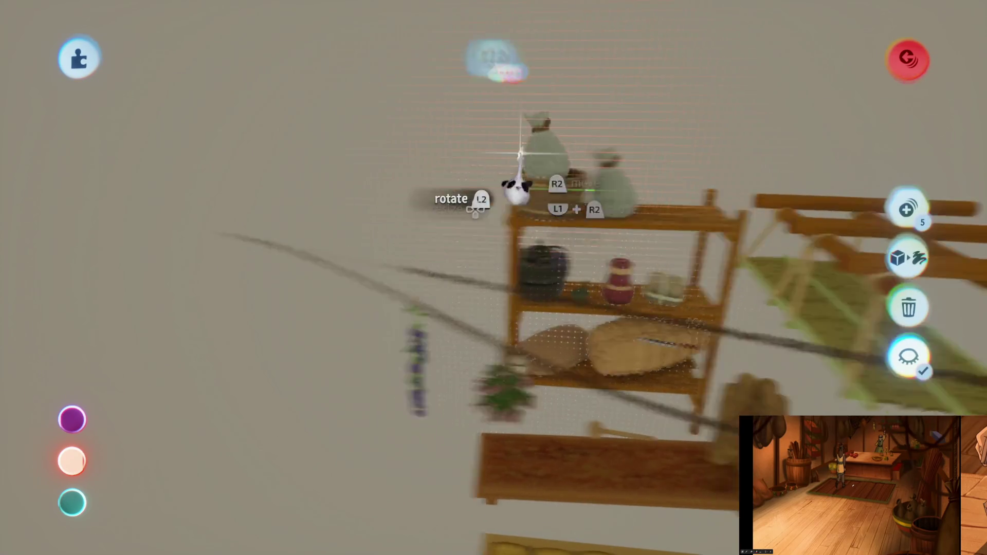
{"action": "mouse_move", "coordinate": [687, 200]}
{"action": "left_mouse_down"}
{"action": "mouse_move", "coordinate": [471, 181]}
{"action": "mouse_move", "coordinate": [485, 176]}
{"action": "mouse_move", "coordinate": [490, 198]}
{"action": "mouse_move", "coordinate": [504, 185]}
{"action": "mouse_move", "coordinate": [494, 263]}
{"action": "mouse_move", "coordinate": [535, 261]}
{"action": "mouse_move", "coordinate": [568, 231]}
{"action": "mouse_move", "coordinate": [529, 287]}
{"action": "mouse_move", "coordinate": [518, 264]}
{"action": "mouse_move", "coordinate": [529, 288]}
{"action": "mouse_move", "coordinate": [519, 282]}
{"action": "mouse_move", "coordinate": [539, 252]}
{"action": "mouse_move", "coordinate": [534, 262]}
{"action": "mouse_move", "coordinate": [599, 260]}
{"action": "left_mouse_up"}
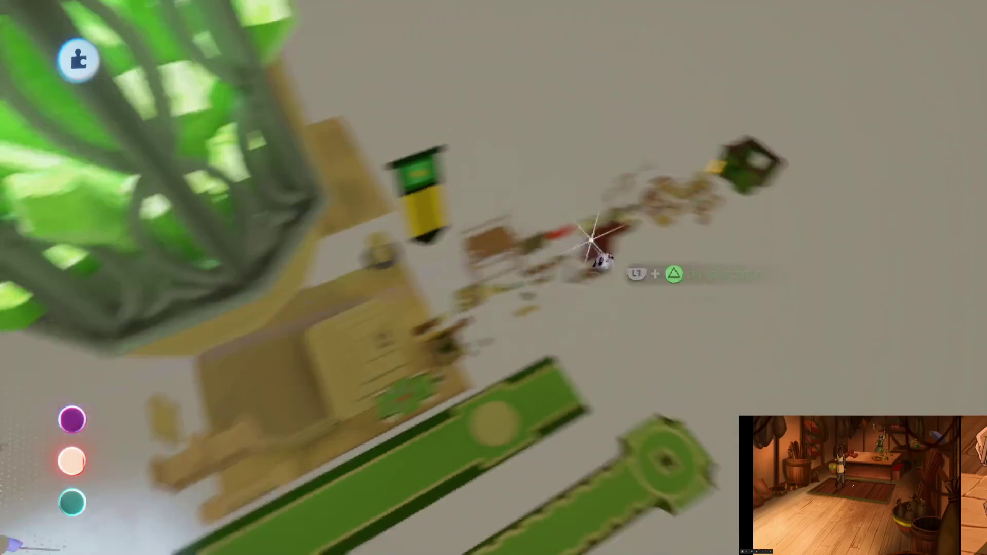